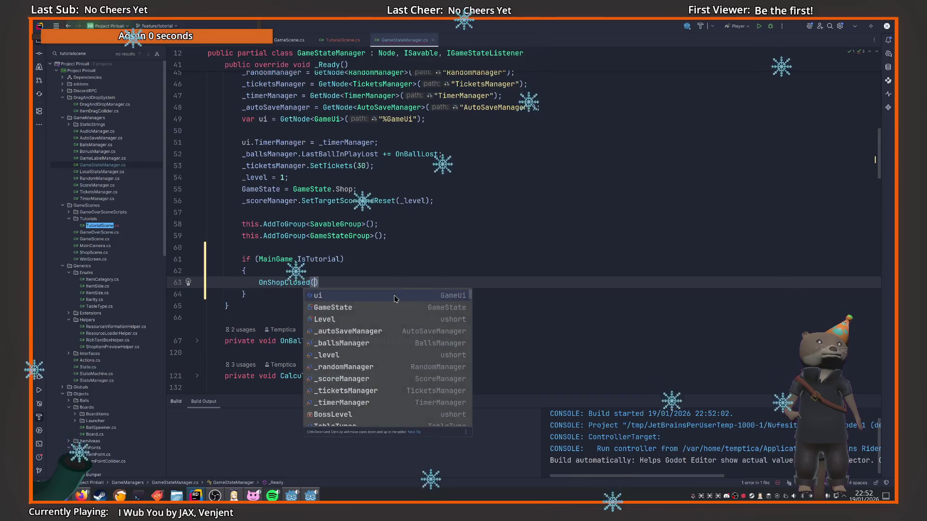
Complete the OnShopClosed() call in _Ready's tutorial branch and run the Godot project.
key(Up)
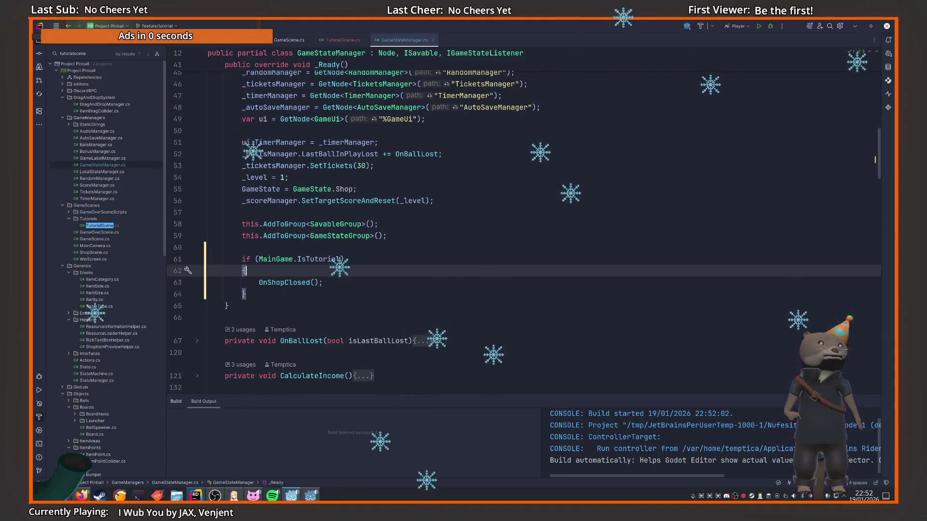
click(294, 496)
click(786, 37)
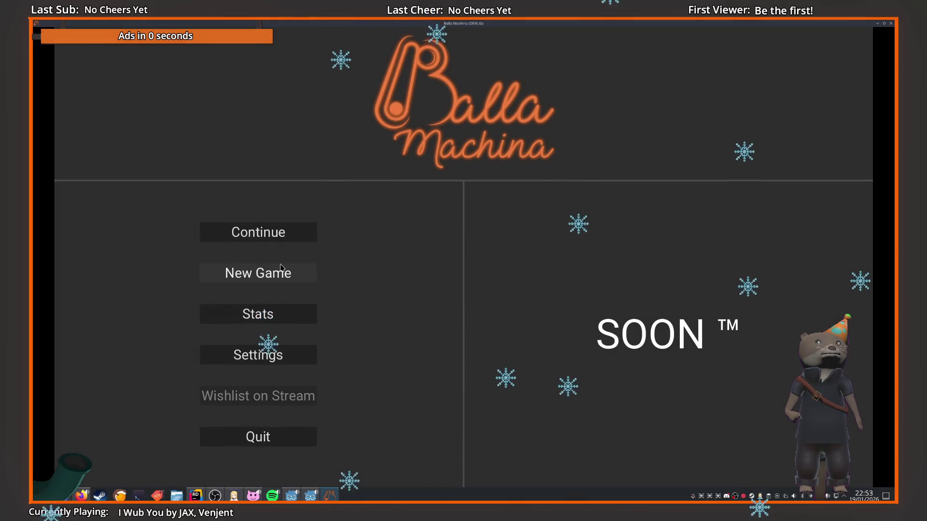
Start a New Game, play a round on the tutorial table, then stop the test run.
click(296, 278)
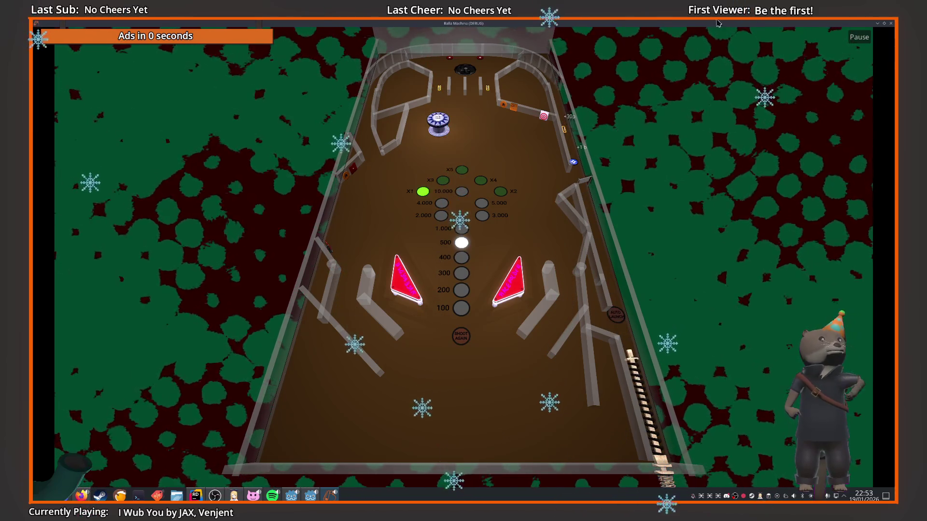
click(890, 25)
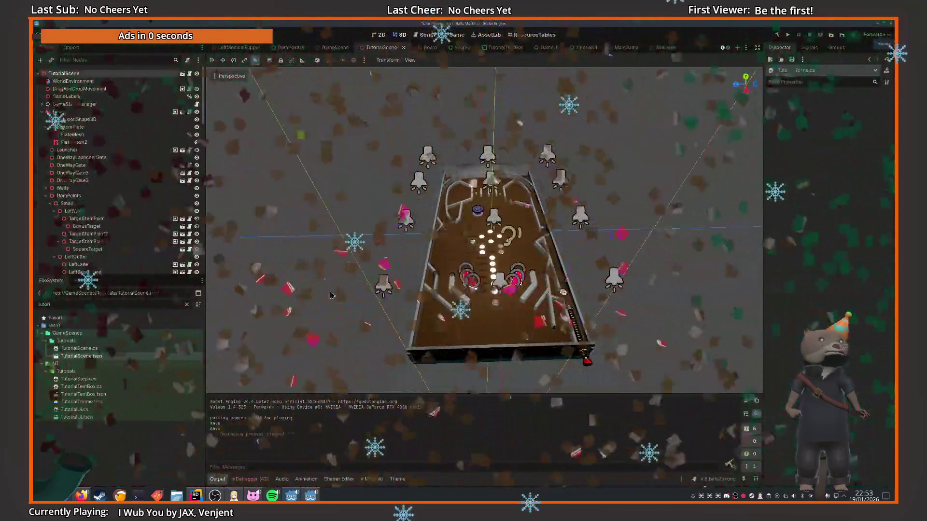
Select LeftBottomItem under GutterBottomItems and frame it in the 3D view.
scroll(588, 323, up, 8)
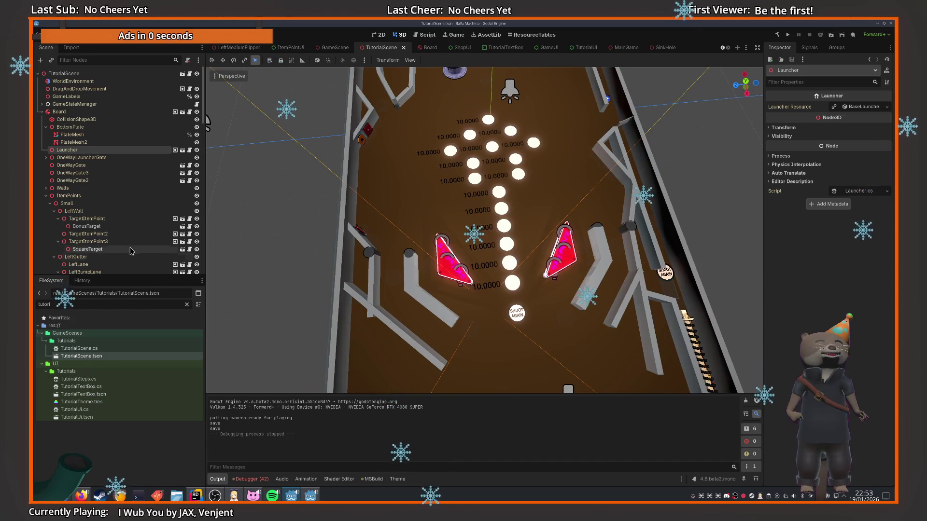
scroll(98, 237, down, 3)
click(480, 343)
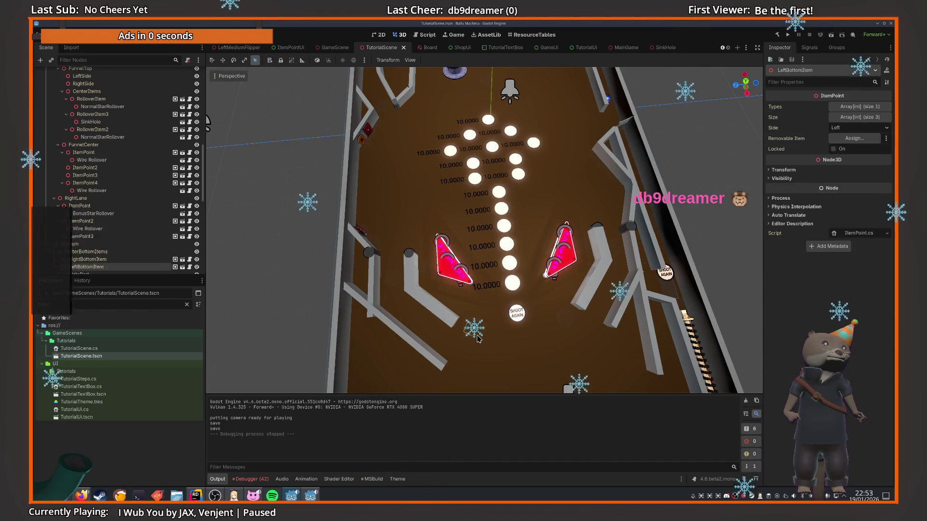
key(f)
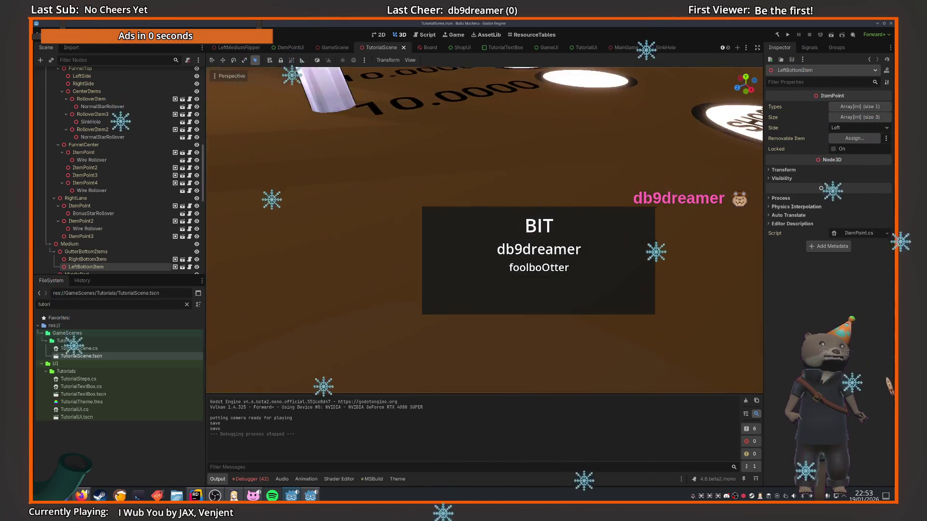
scroll(145, 266, down, 3)
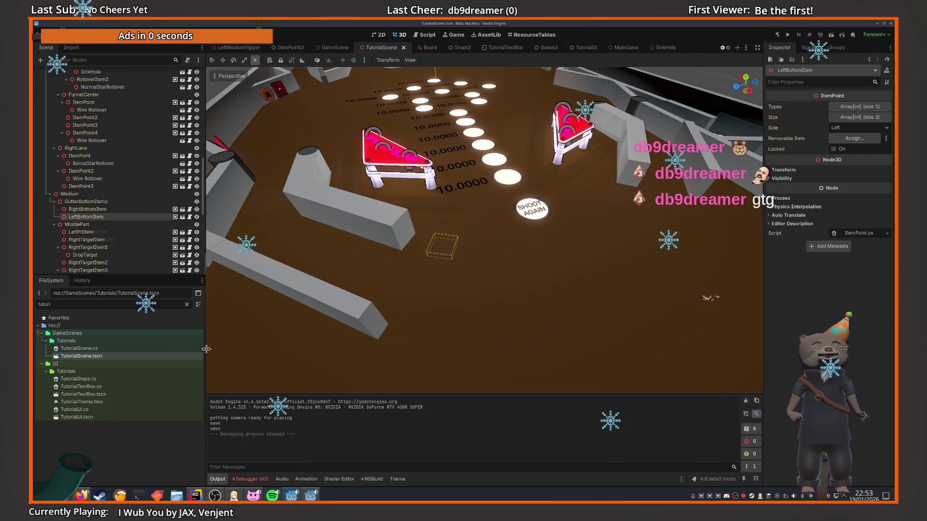
key(XF86AudioLowerVolume)
key(XF86AudioRaiseVolume)
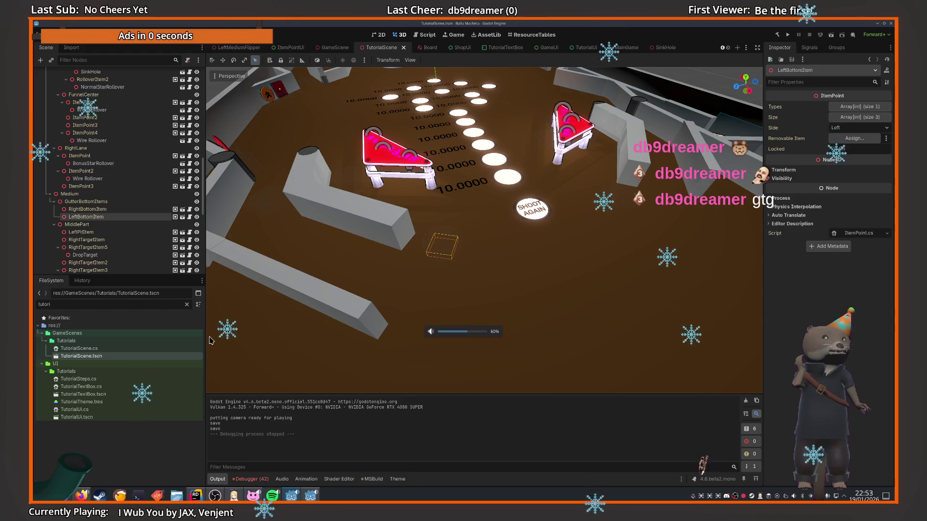
Instance LeftMediumFlipper.tscn as a child of LeftBottomItem and frame it.
right_click(111, 217)
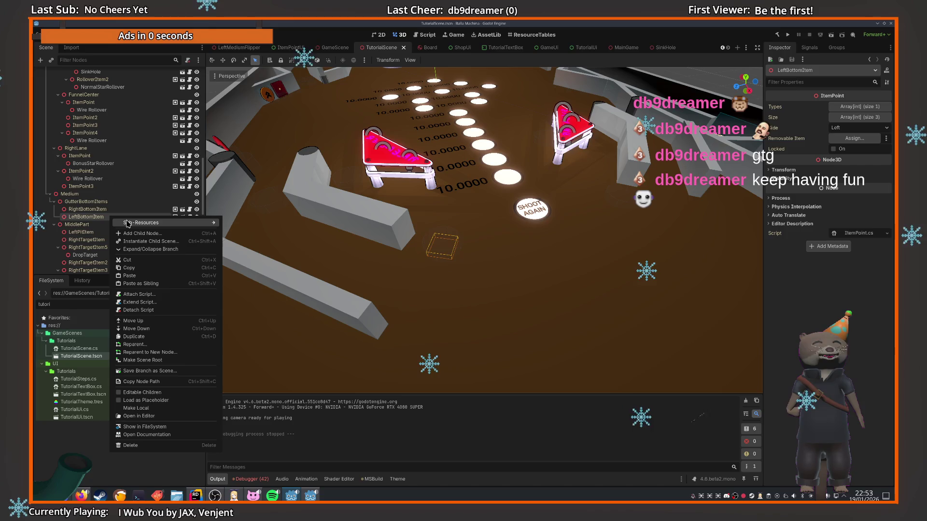
mouse_move(145, 223)
click(57, 64)
click(51, 60)
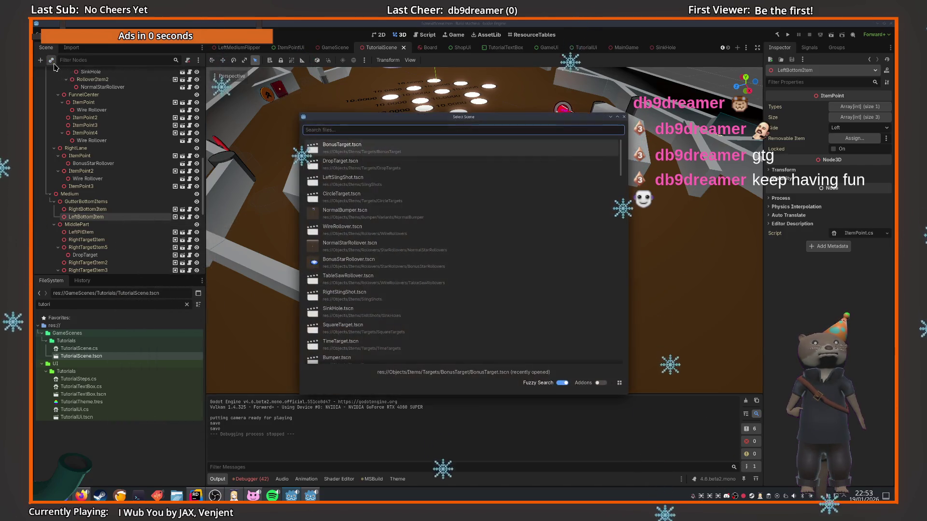
text(leftfl)
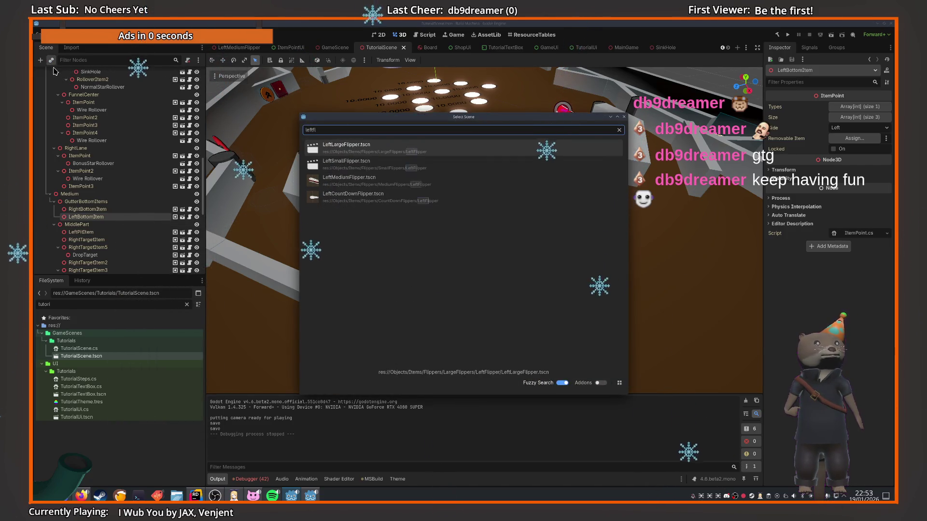
key(Down)
key(Down)
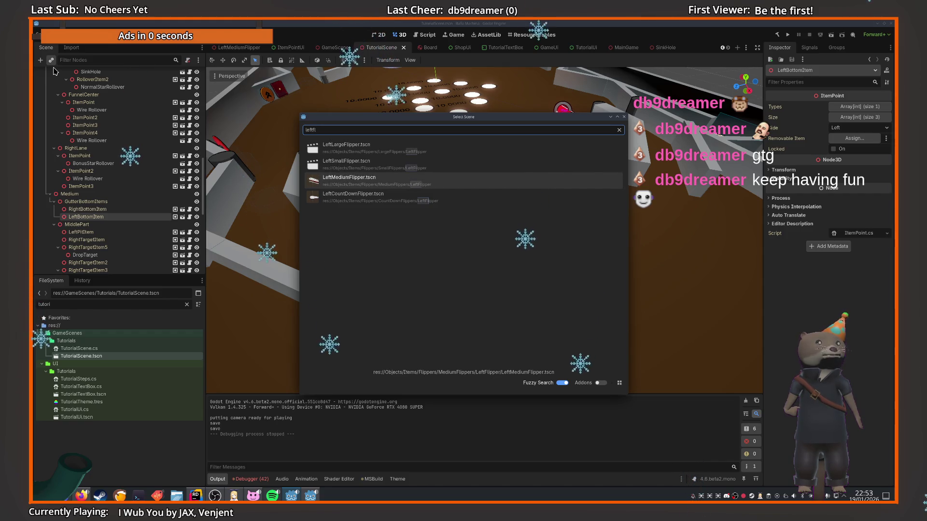
key(Return)
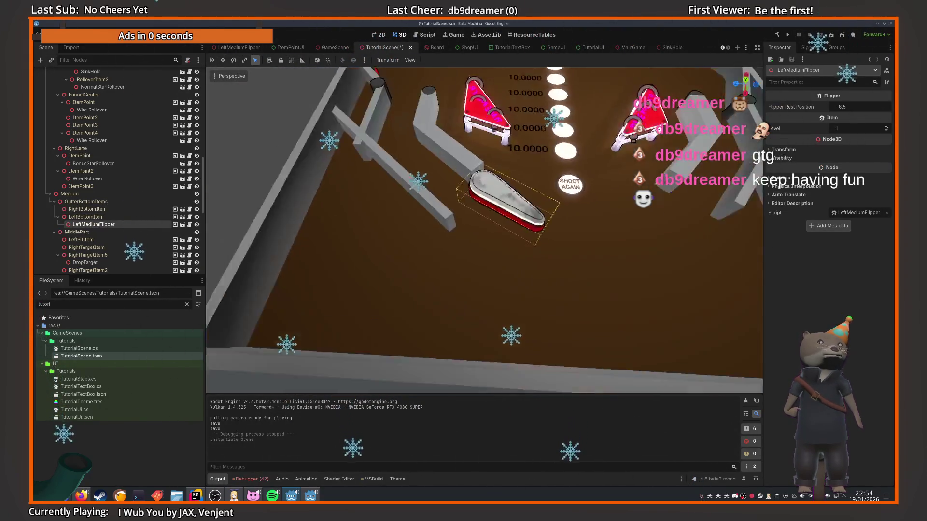
key(f)
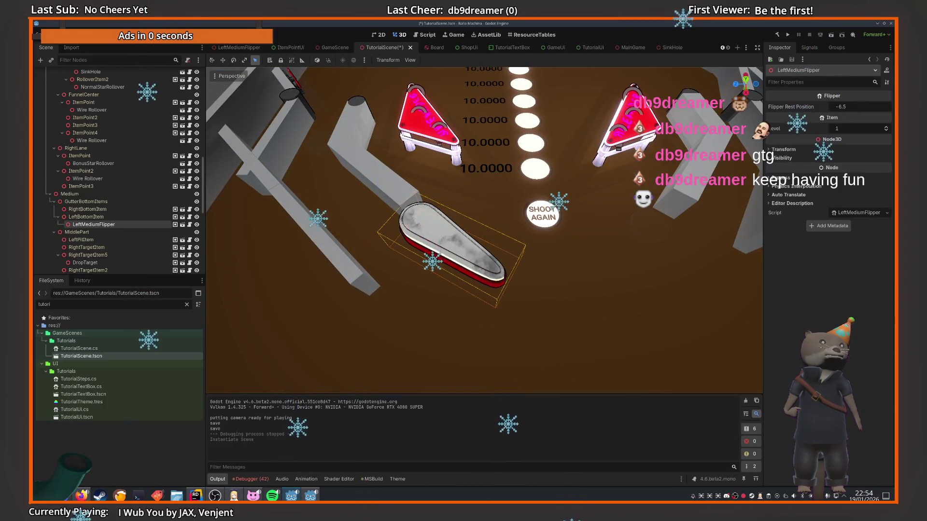
scroll(484, 230, up, 2)
Instance RightMediumFlipper.tscn as a child of RightBottomItem.
click(87, 209)
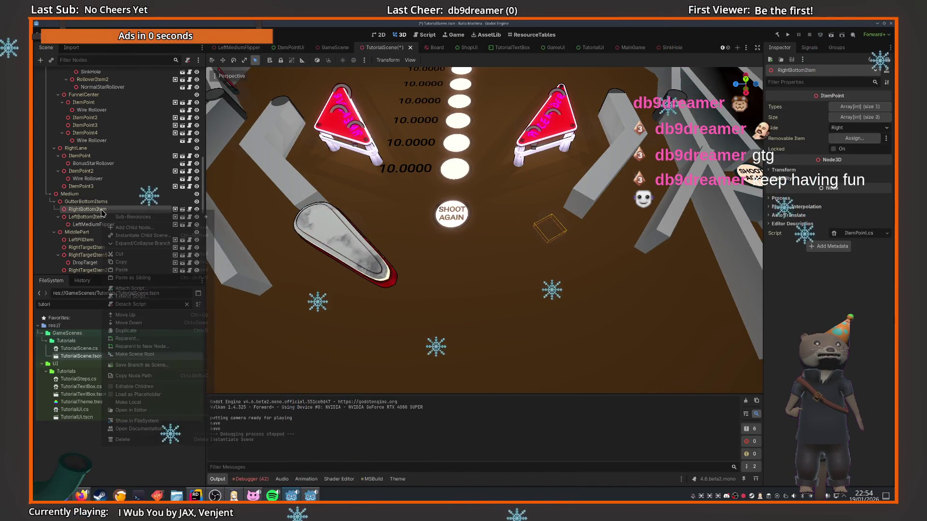
right_click(104, 211)
click(129, 227)
text(right)
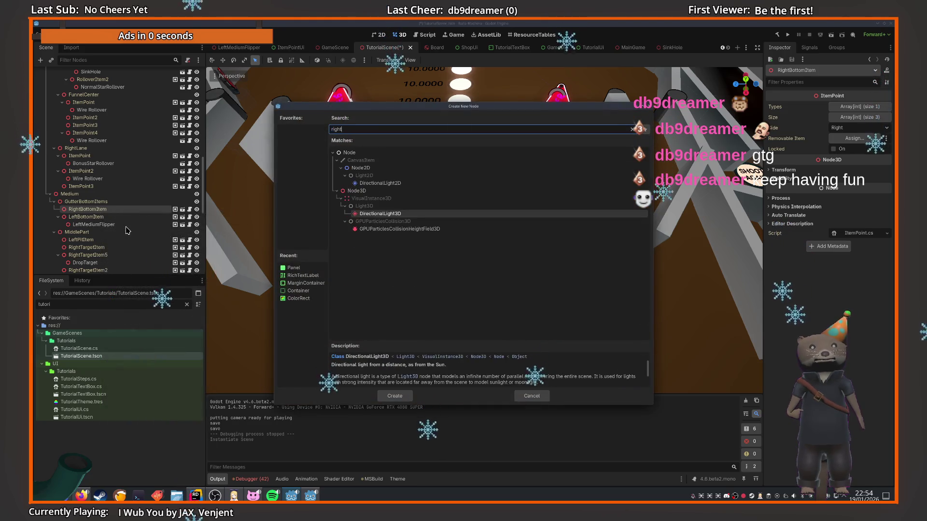
key(BackSpace)
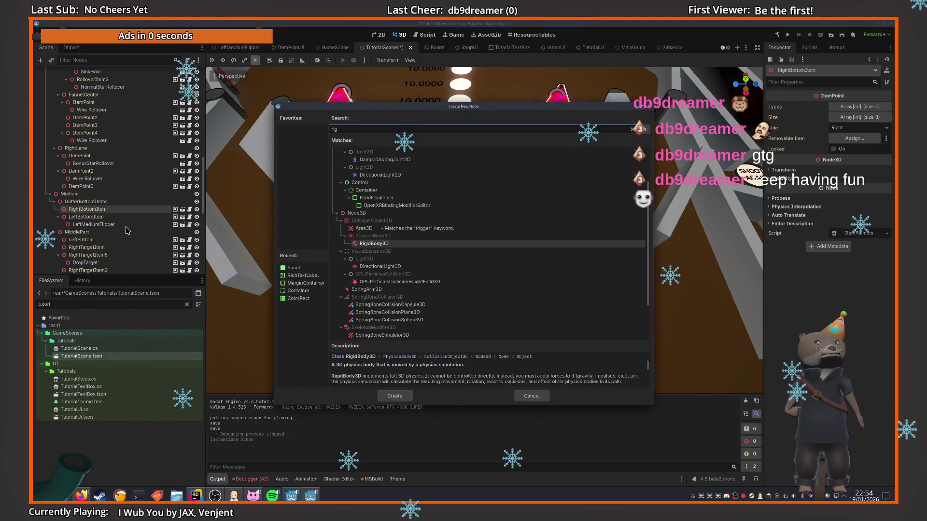
click(51, 60)
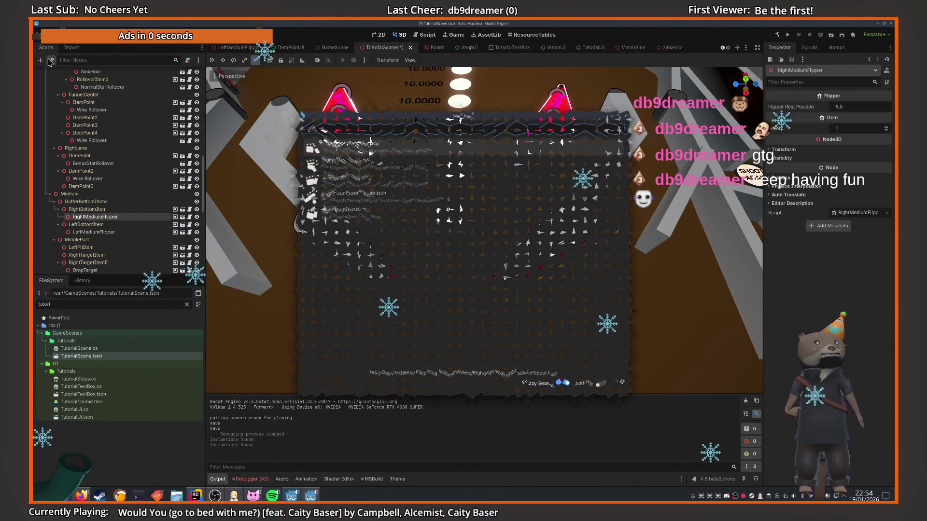
double_click(350, 193)
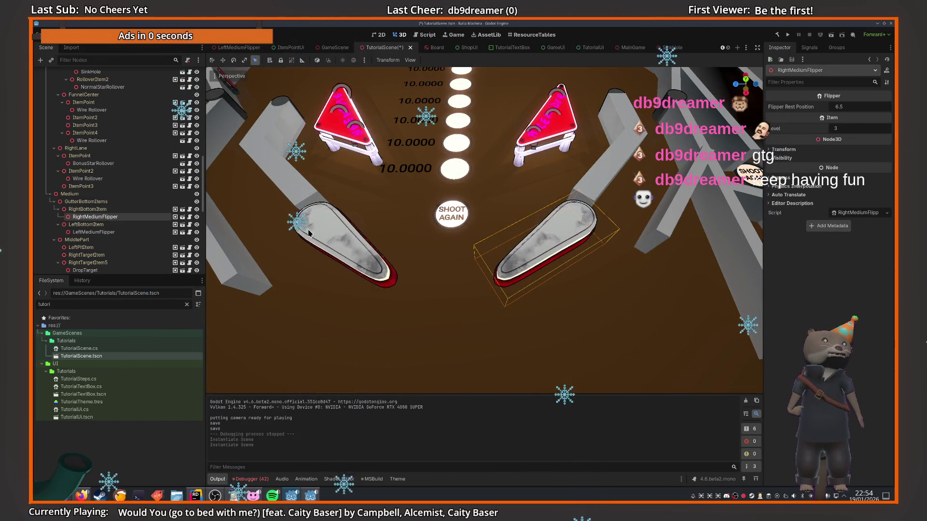
Set the flippers' Level to 3 and save the tutorial scene.
click(335, 230)
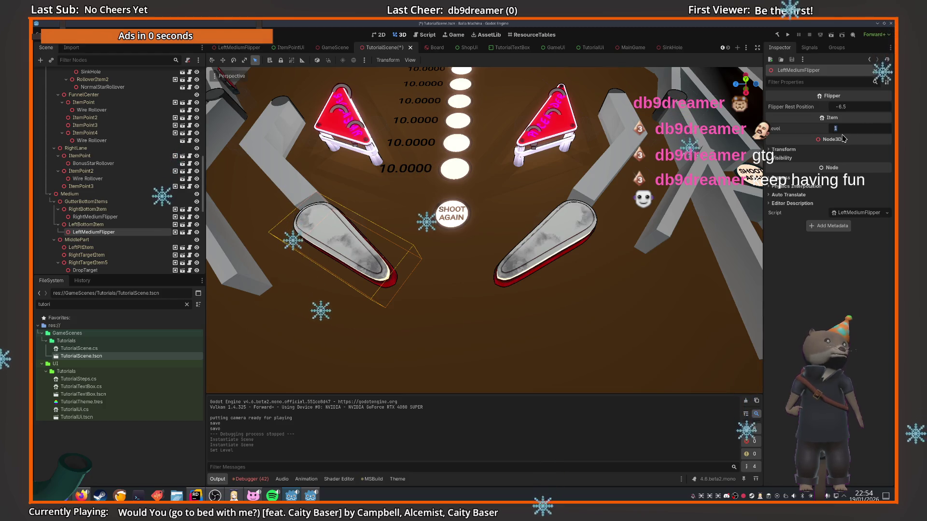
text(3)
key(Return)
key(ctrl+s)
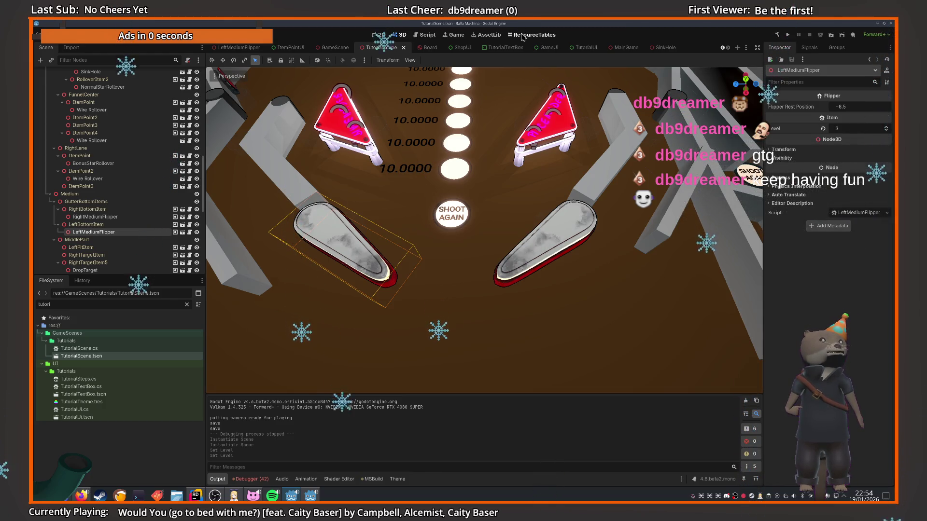
click(522, 36)
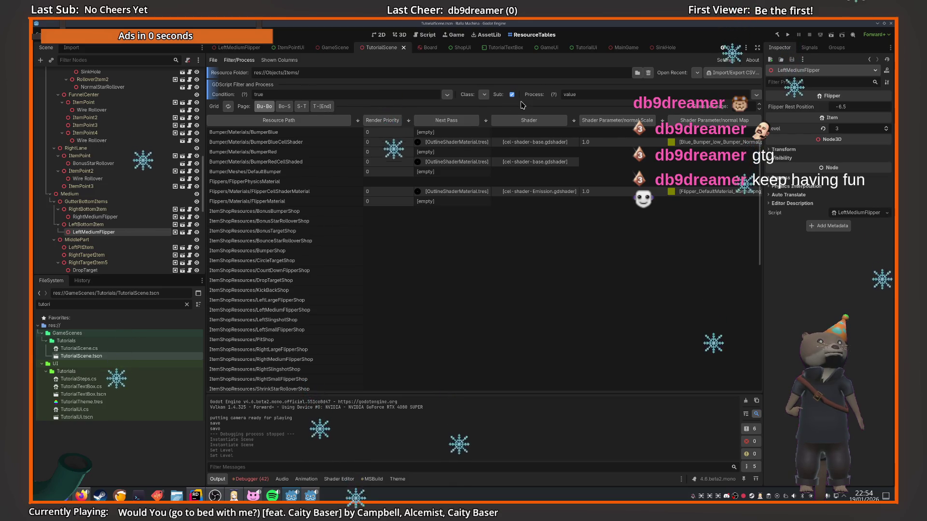
Filter ResourceTables to BaseSlingShotResource and set SlingShotLevel4's Score to 250.
click(483, 95)
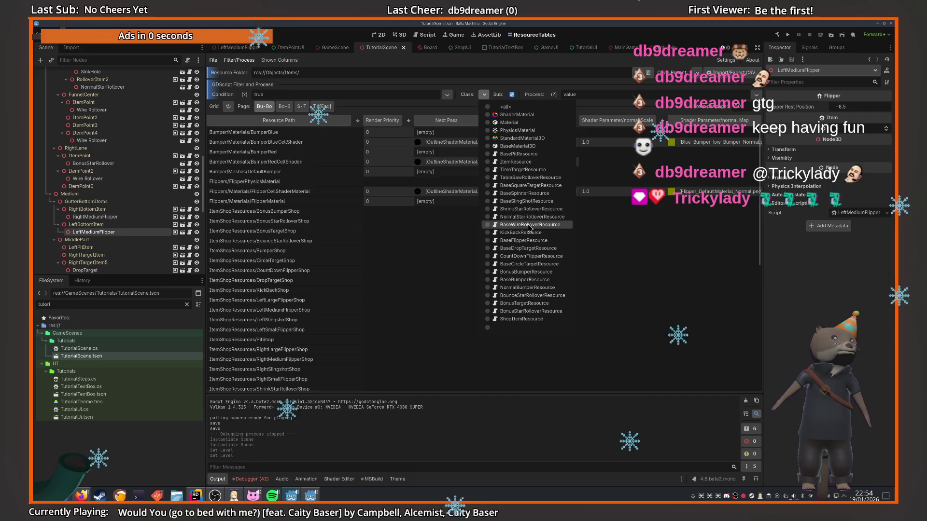
click(526, 201)
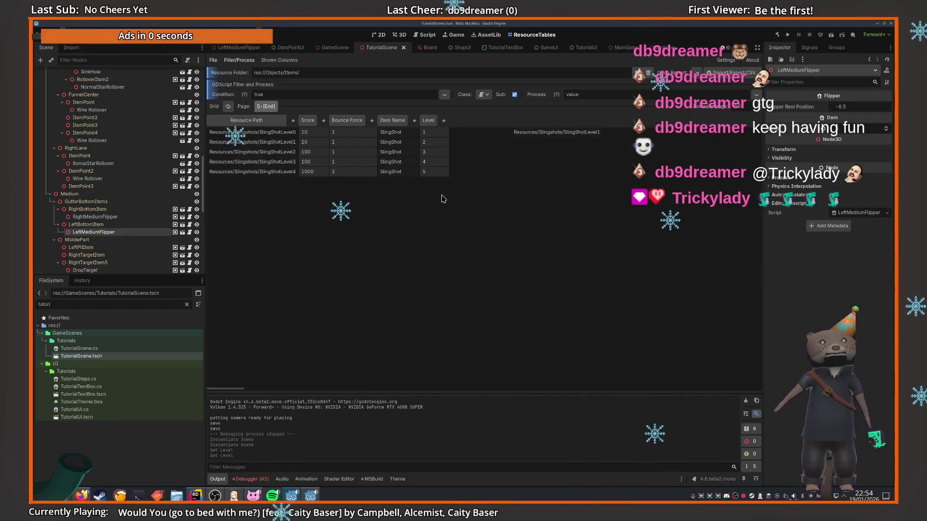
click(313, 172)
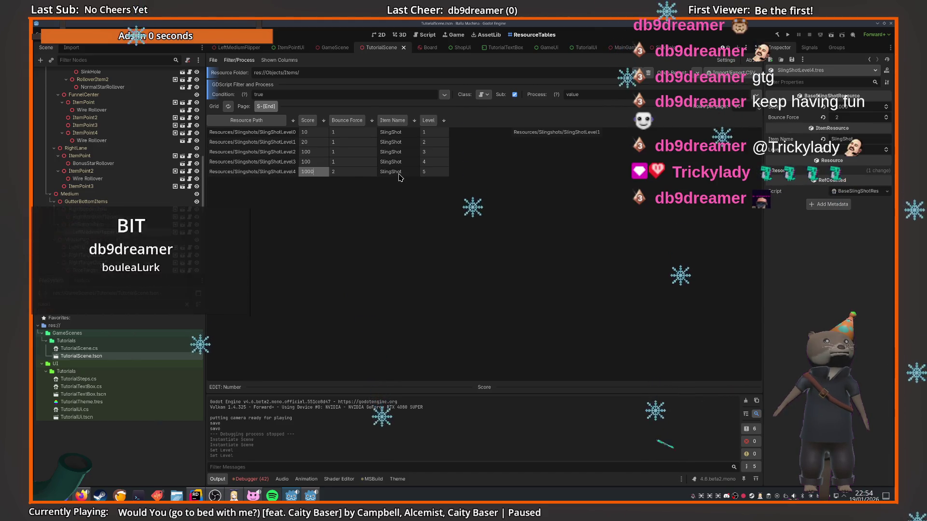
key(Up)
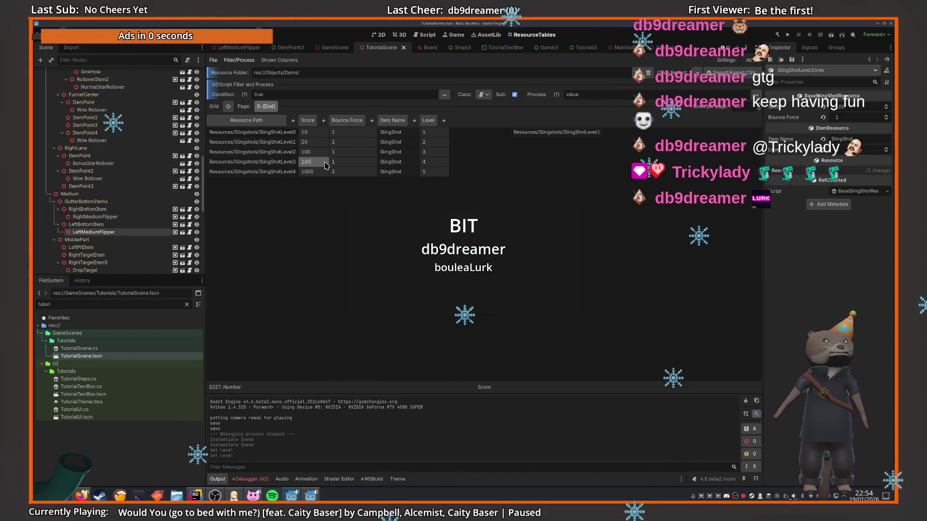
key(Down)
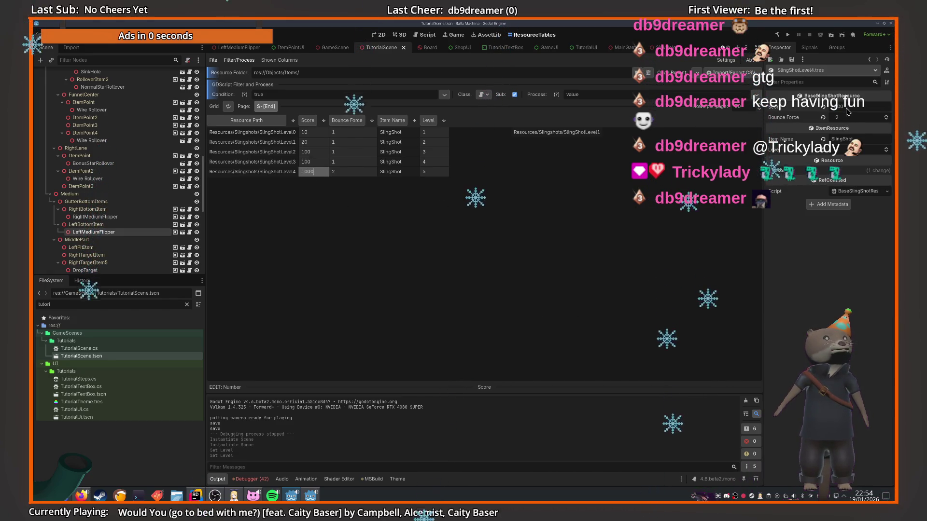
text(250)
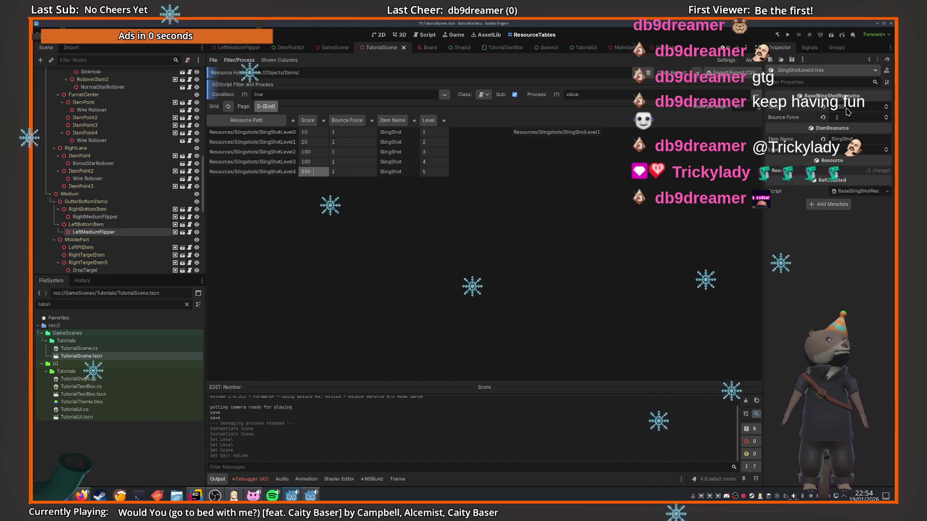
Set Bounce Force to 3 for SlingShotLevel4 and 2 for SlingShotLevel3.
click(371, 173)
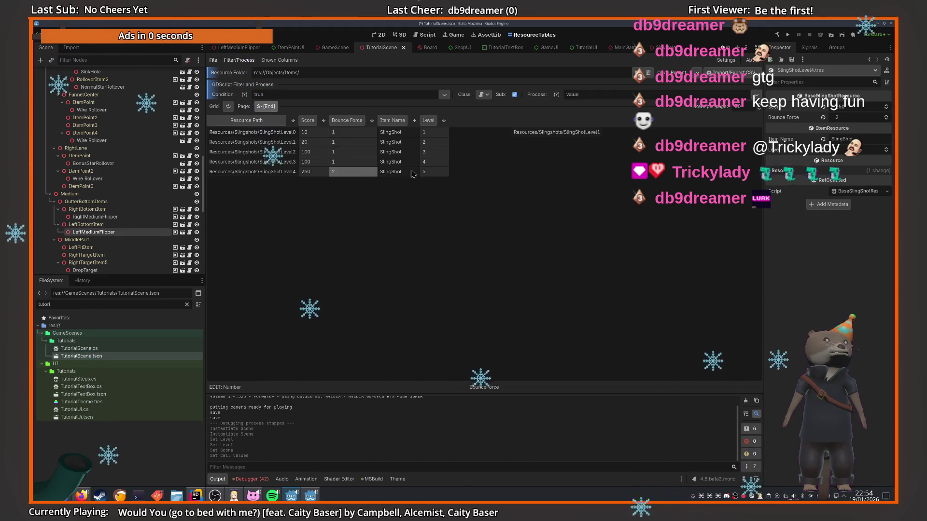
click(862, 117)
text(3)
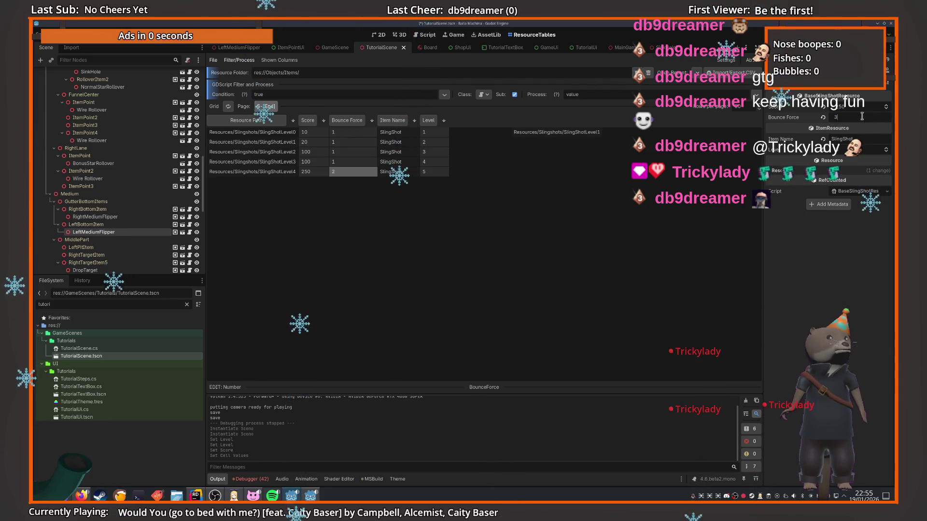
key(Return)
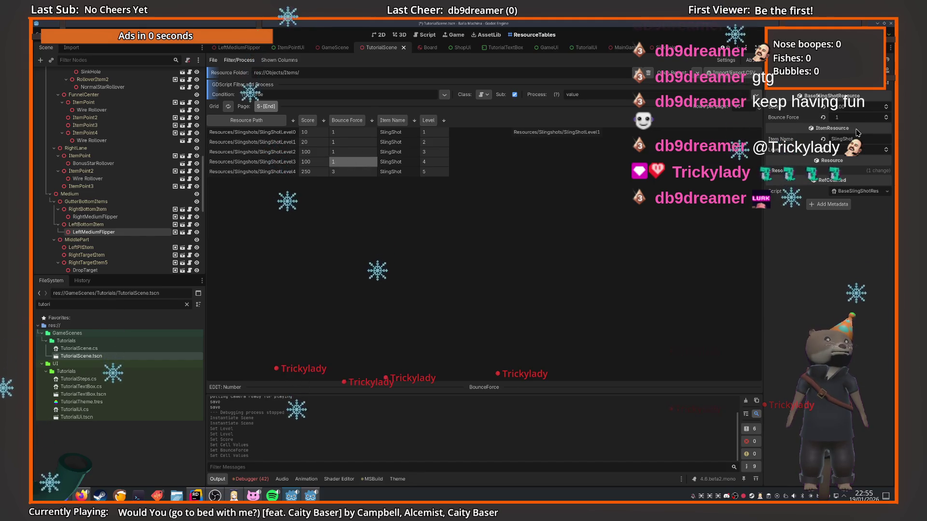
text(2.)
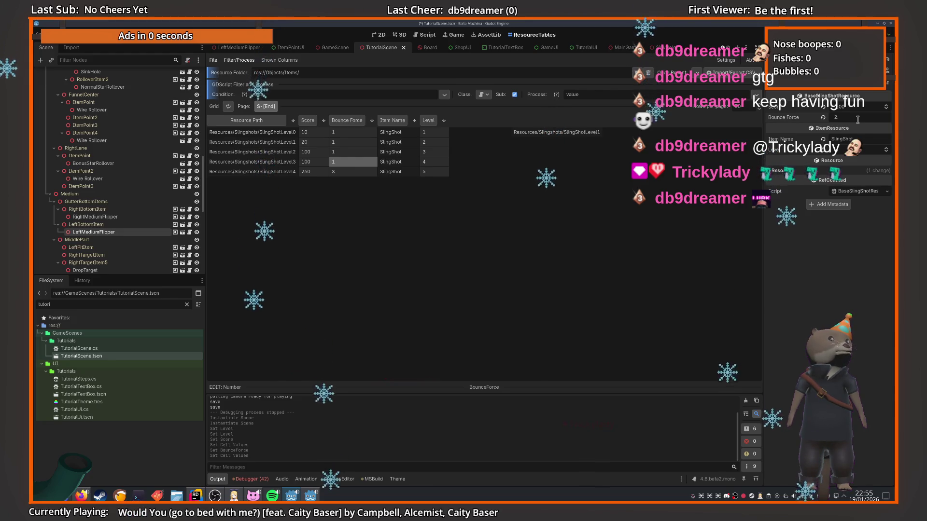
key(Return)
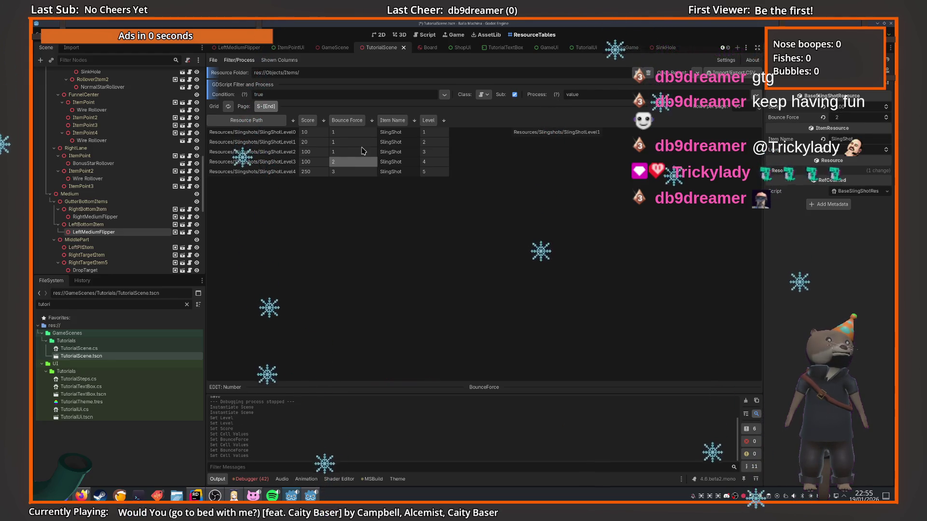
key(Down)
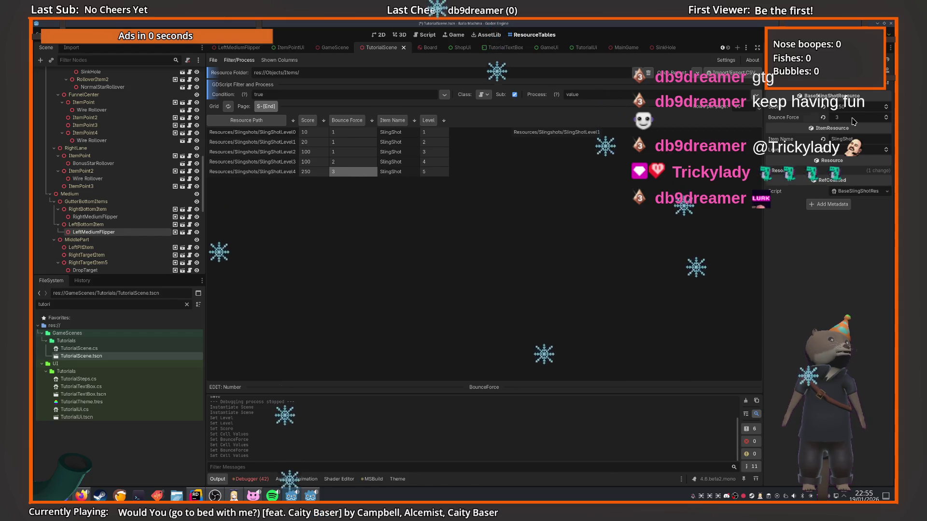
click(852, 118)
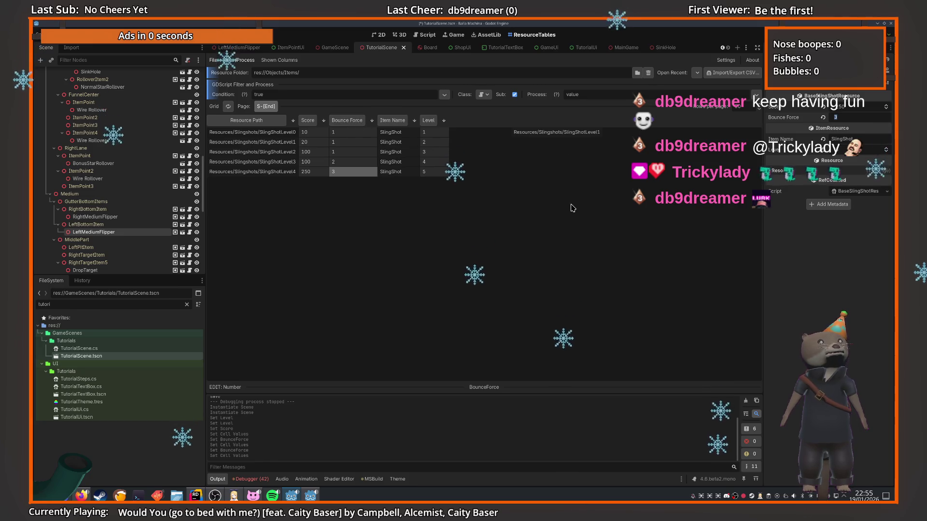
Change BounceForce in BaseSlingShotResource.cs from int to float with default 1.
key(alt+Tab)
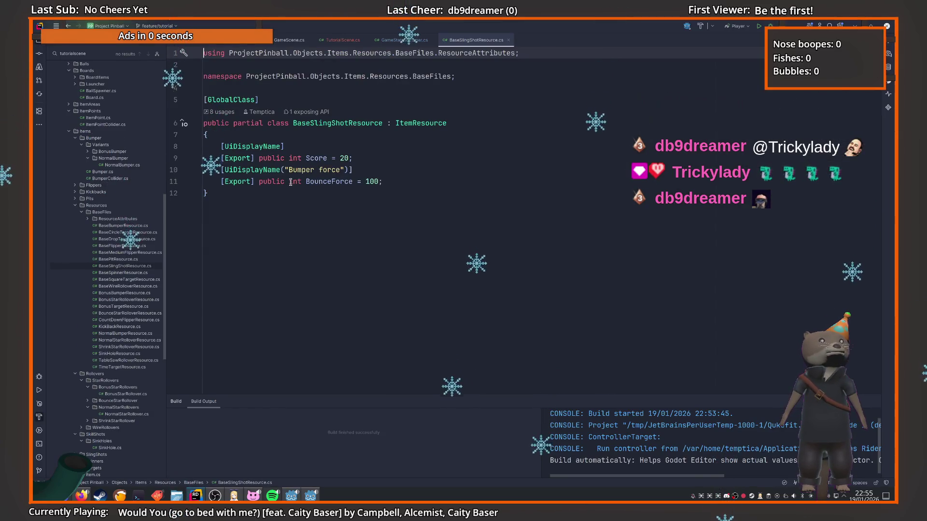
double_click(291, 181)
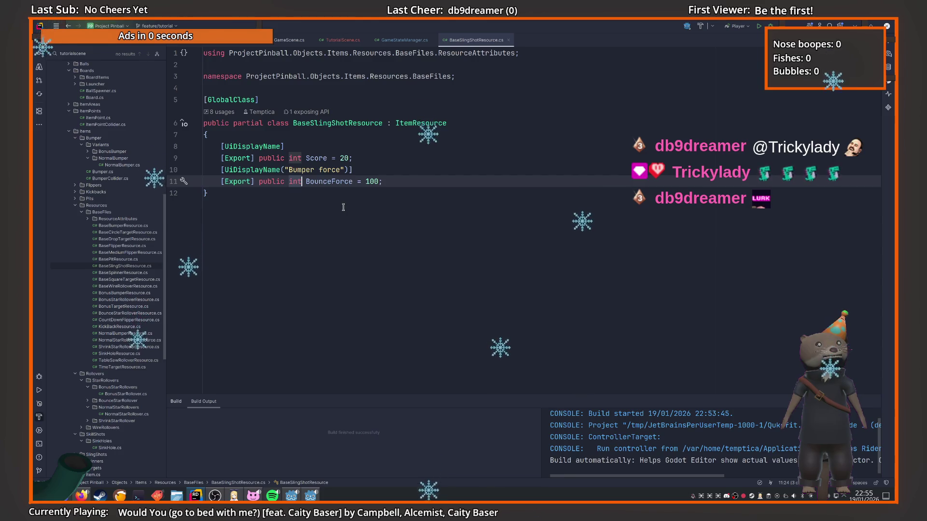
text(float)
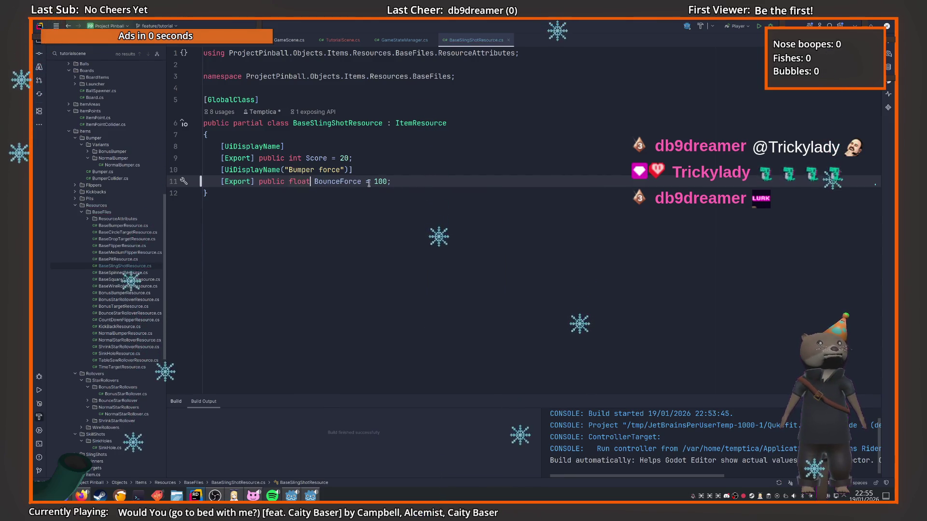
text(1.5)
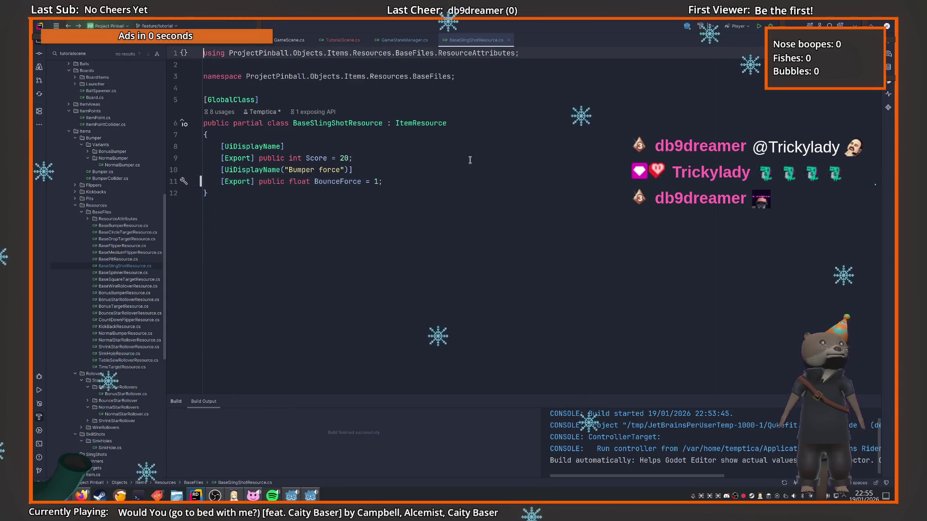
key(ctrl+Tab)
key(ctrl+Tab)
key(alt+Tab)
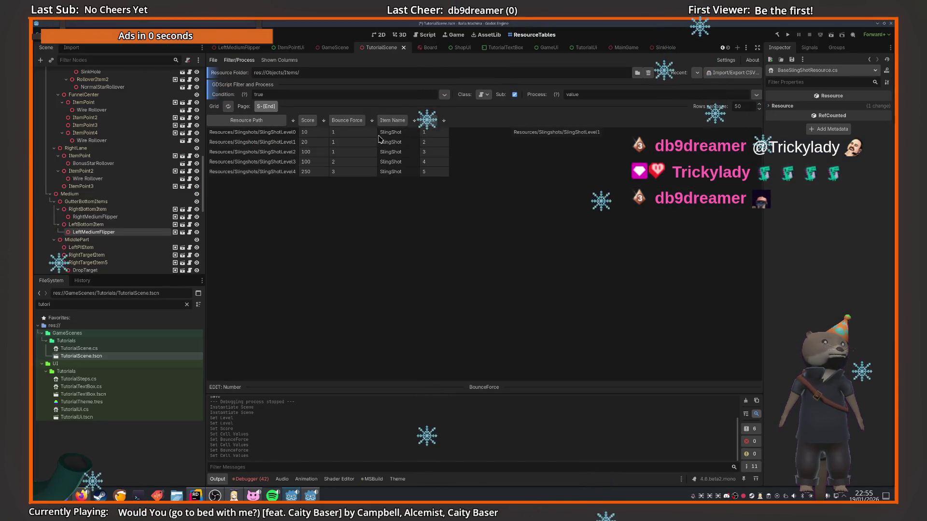
Reload the table and enter Bounce Force 3, 2.5 and 2.2 for SlingShotLevel4, 3 and 2.
click(226, 109)
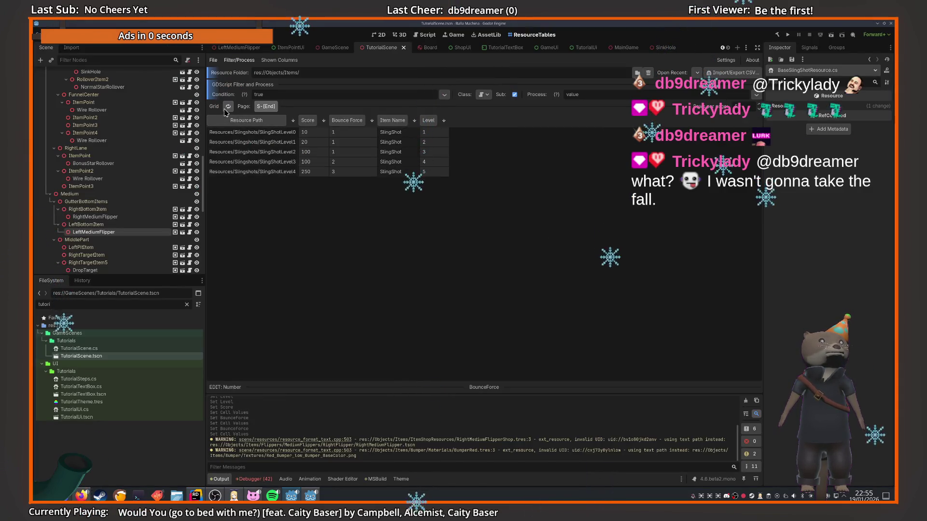
click(370, 173)
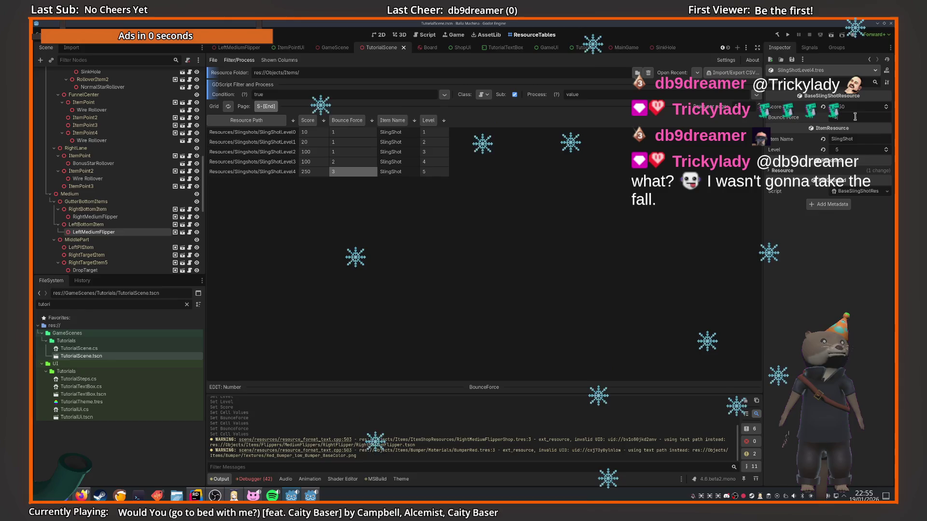
text(3)
key(Return)
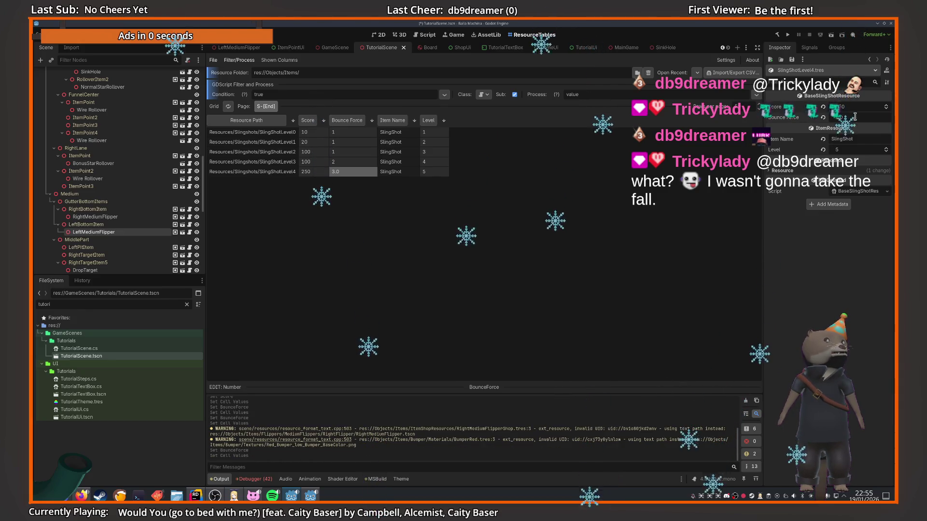
key(Up)
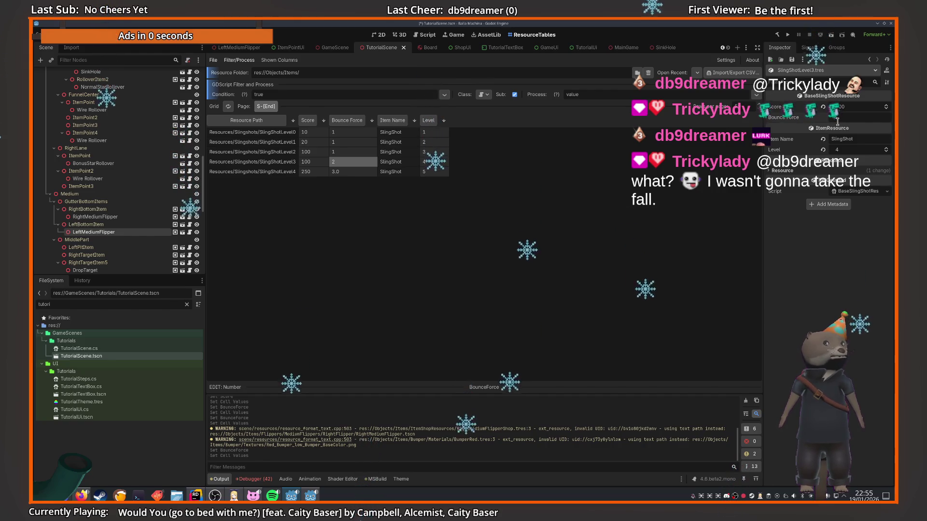
text(2.5)
key(Return)
key(Up)
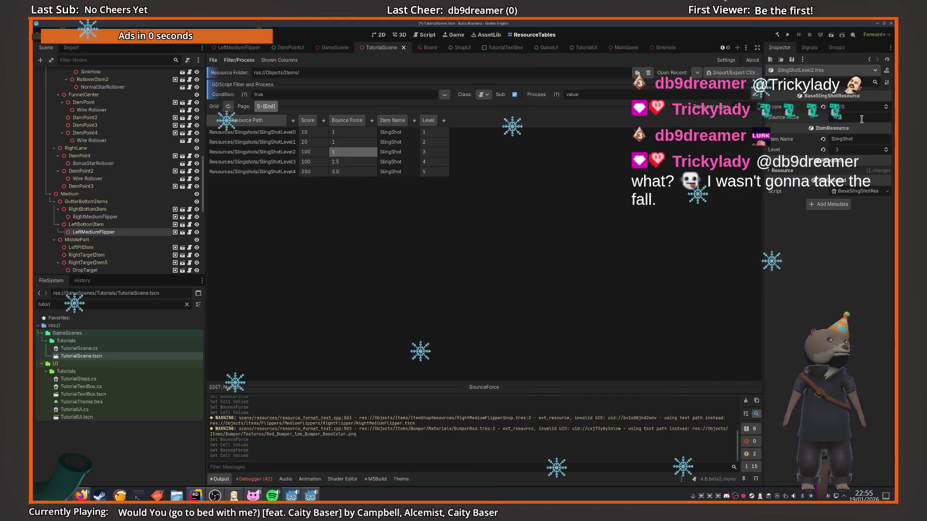
text(2.2)
key(Return)
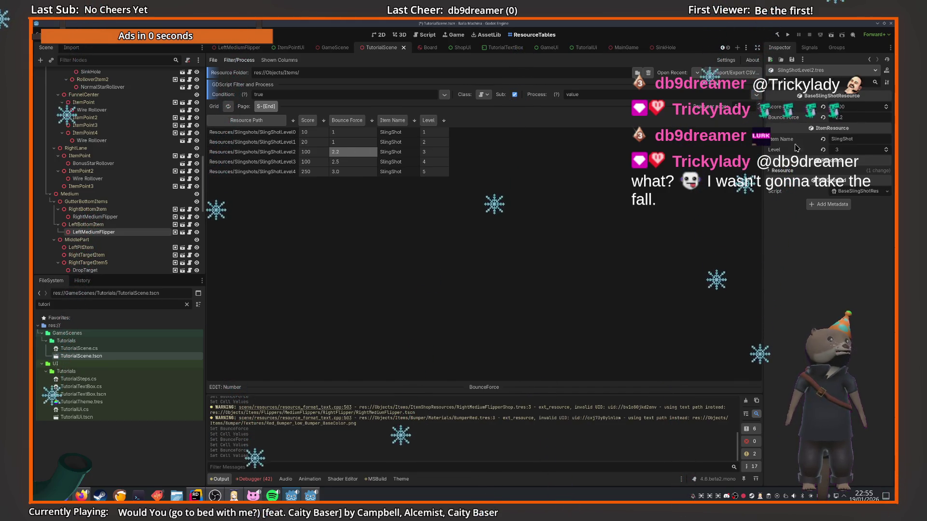
Set SlingShotLevel1–4 Bounce Force to 1.25, 1.75, 2.2 and 2.8, and save.
key(Up)
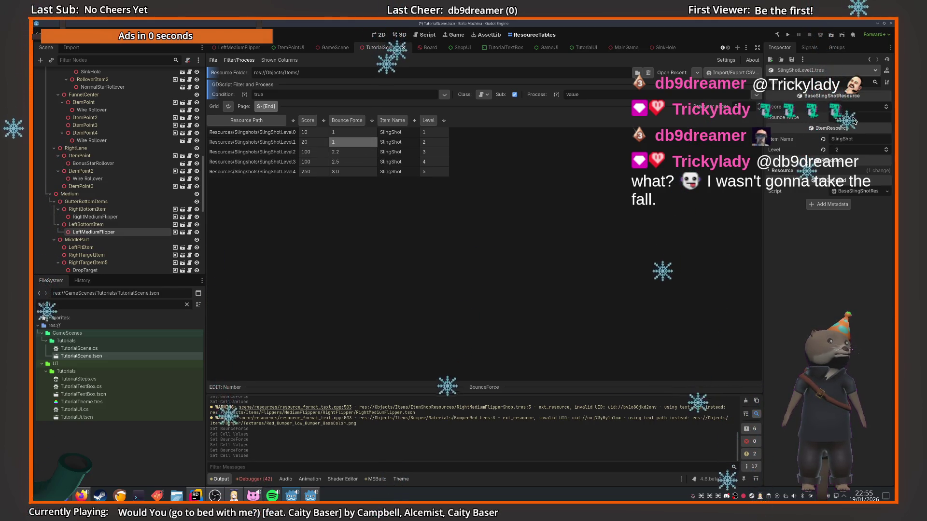
text(1.25)
key(Return)
key(Down)
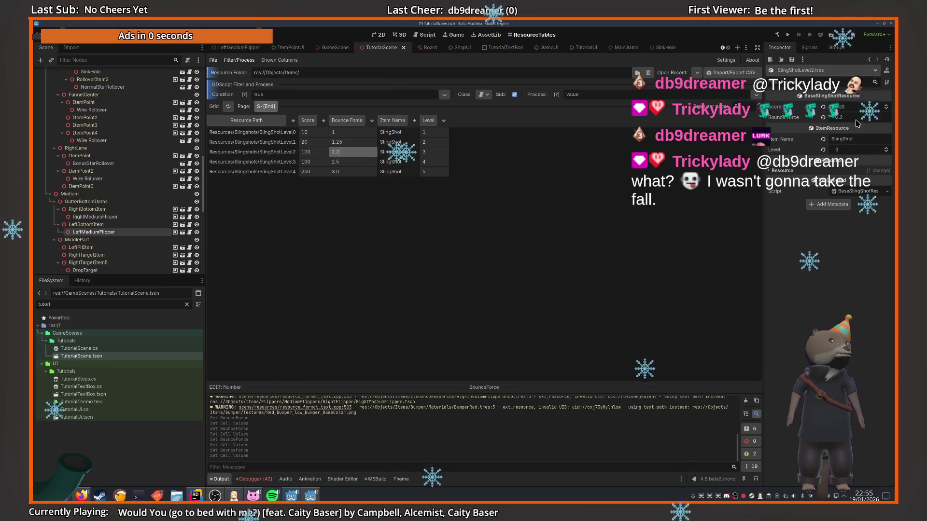
text(1.75)
key(Return)
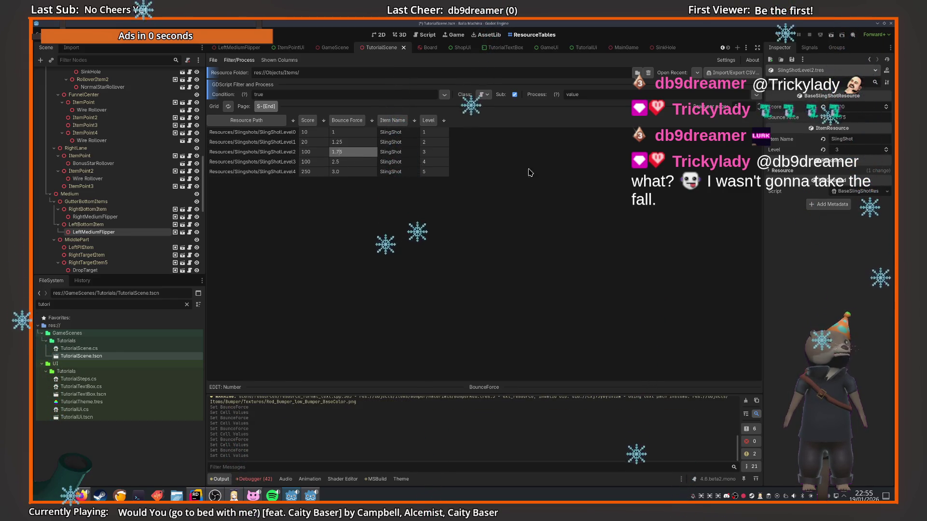
key(Down)
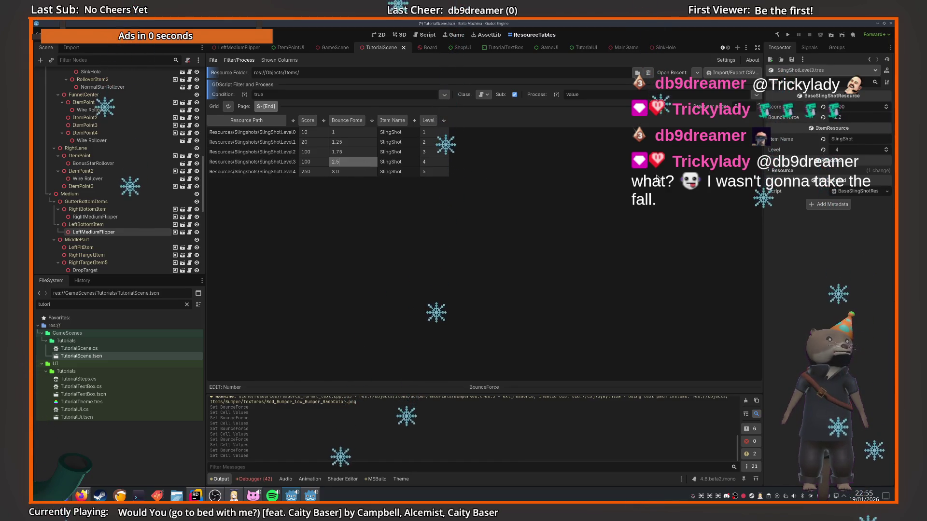
key(BackSpace)
text(2)
key(Down)
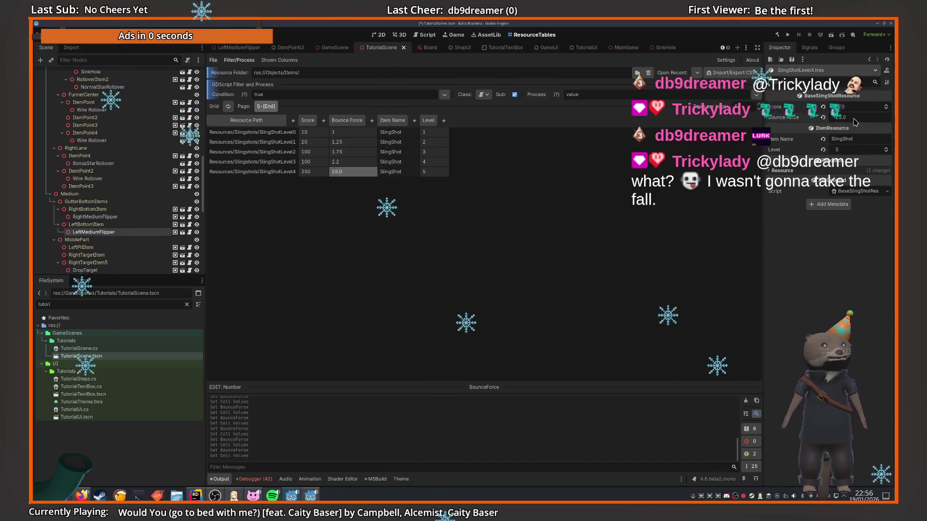
text(2.8)
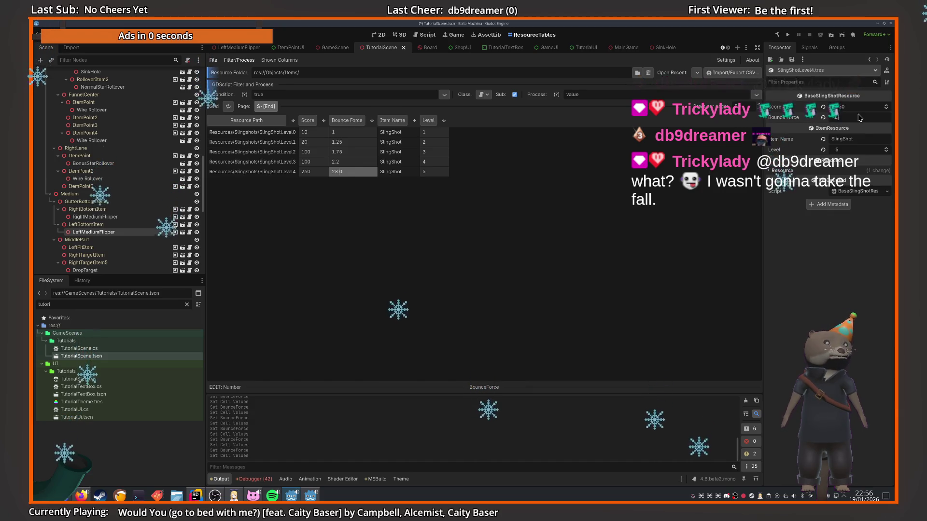
key(ctrl+s)
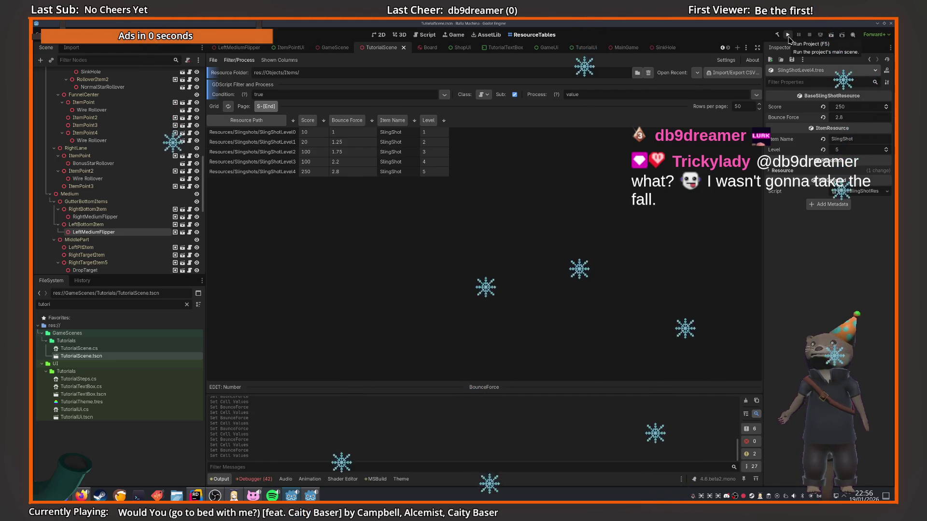
Run the project, start a New Game and play the first table until the Shop opens.
click(788, 36)
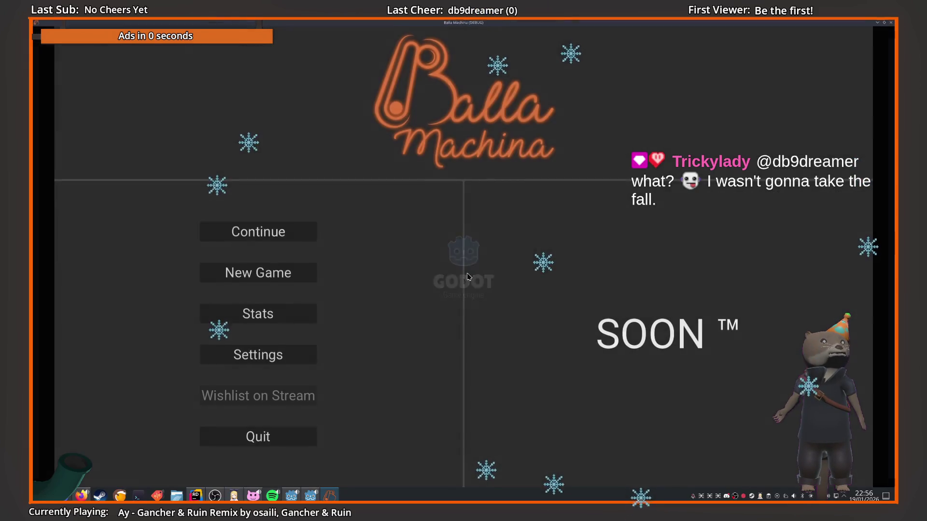
click(237, 275)
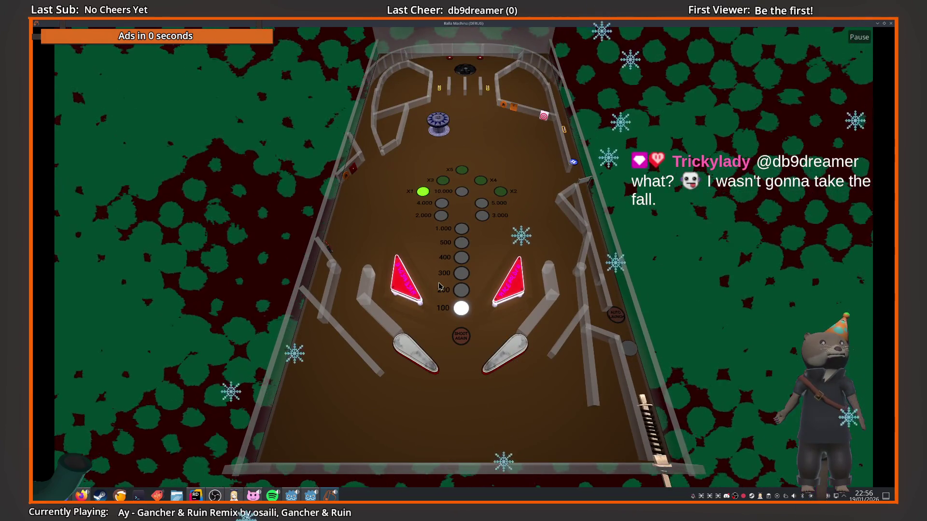
key(Right)
key(Left)
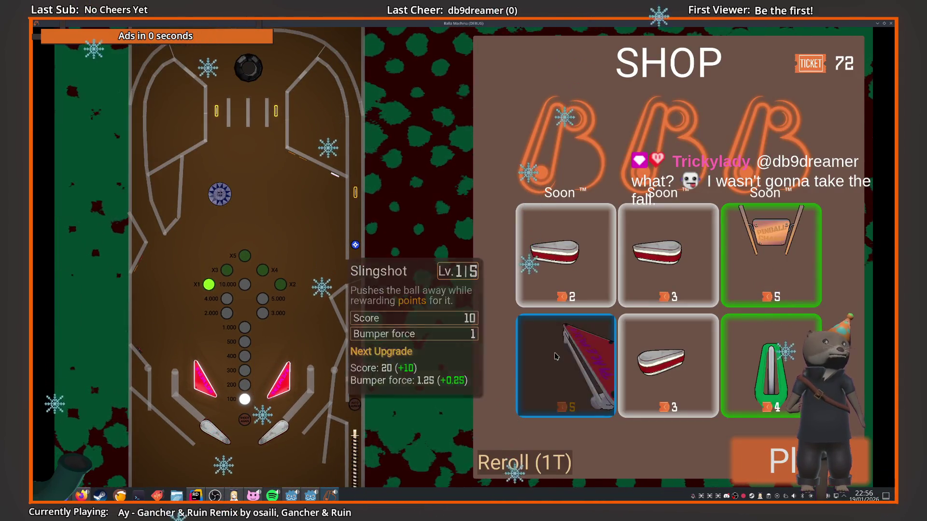
Leave the Shop with Play to start the next pinball round.
click(764, 450)
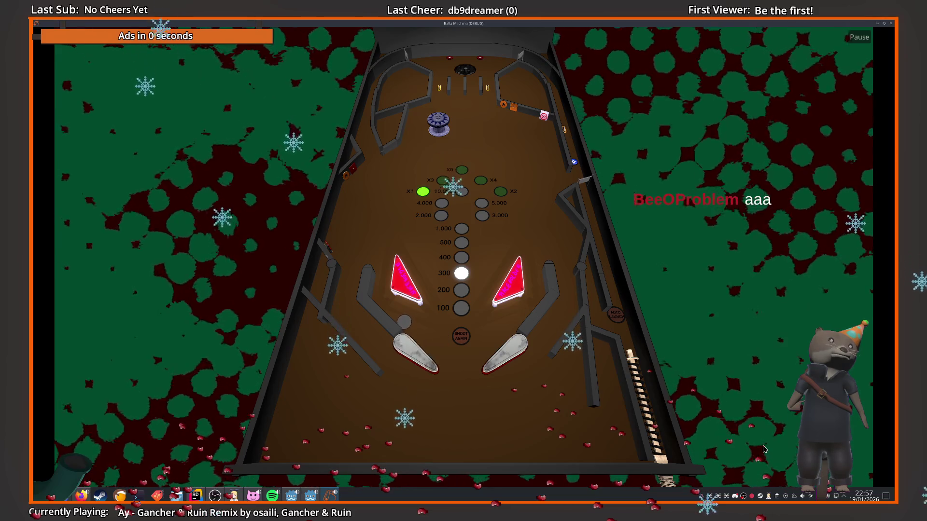
Play the round, take the income, start the next table, then show the window overview.
key(Left)
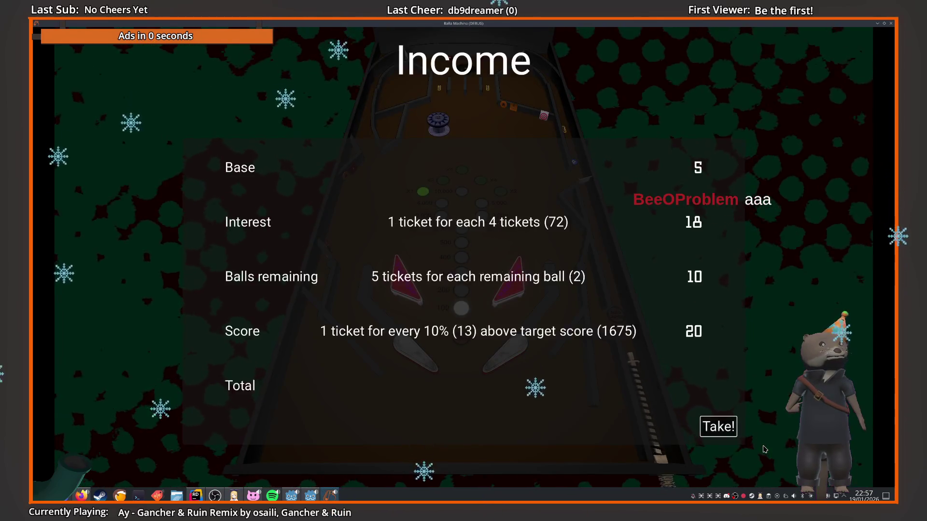
click(715, 426)
click(688, 404)
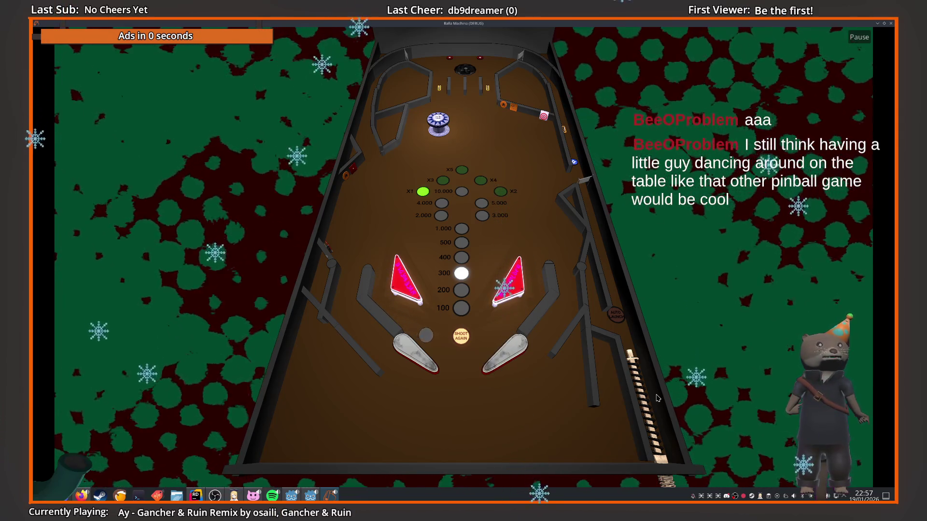
key(Left)
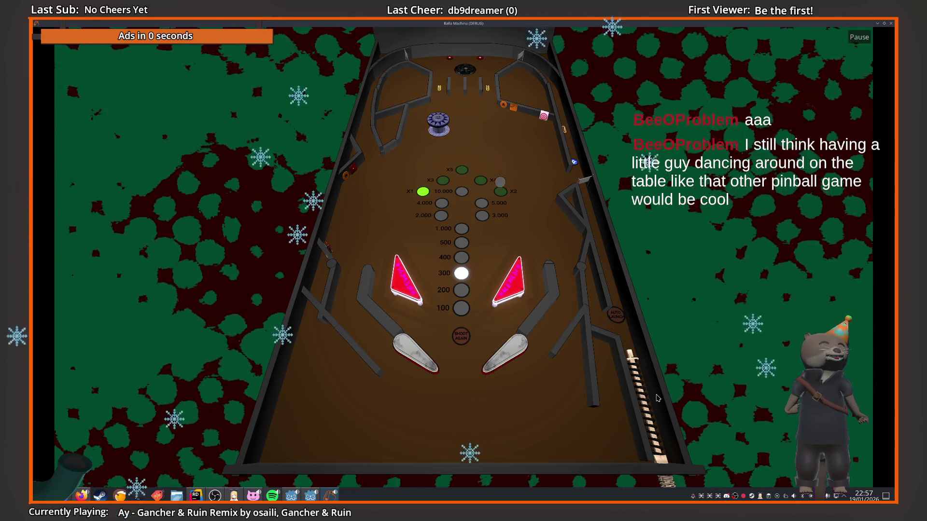
key(Right)
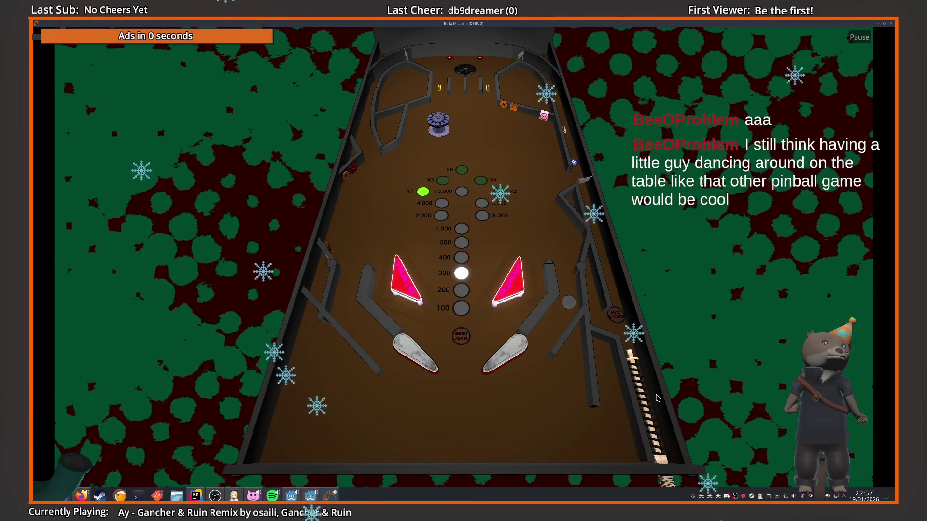
key(super+w)
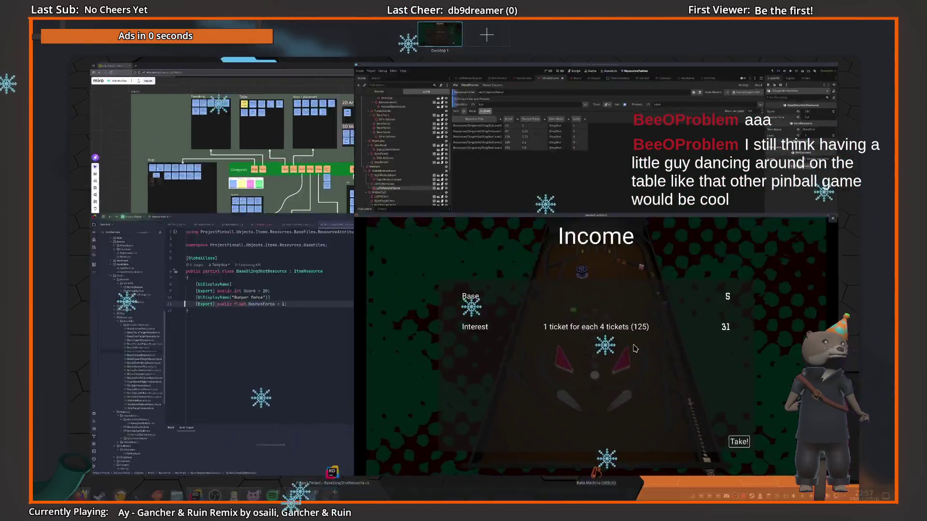
Bring the Balla Machina game window forward and quit it, revealing the Miro to-do board.
click(635, 348)
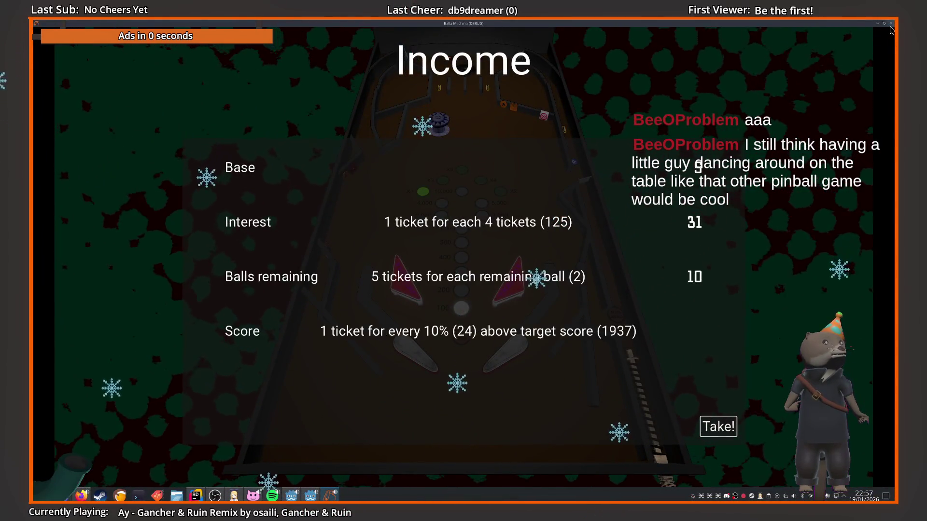
click(891, 24)
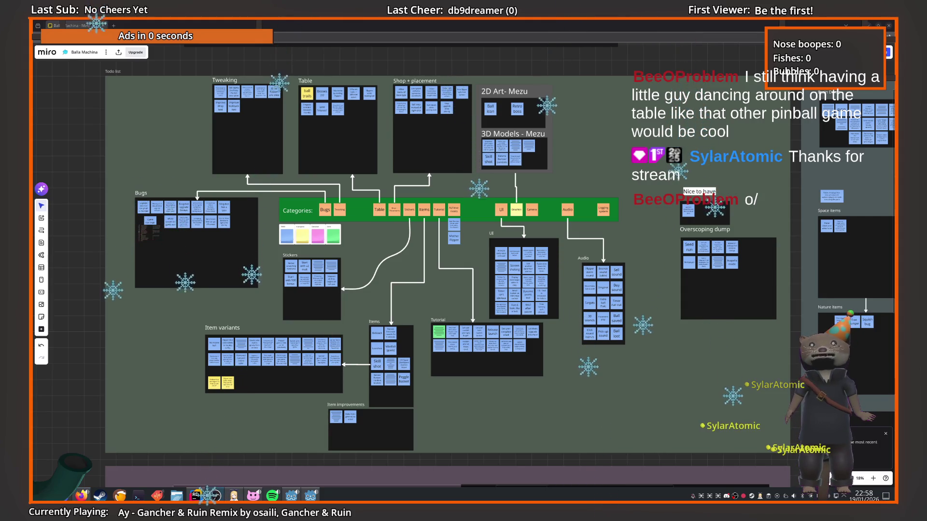
Switch back to Rider showing BaseSlingShotResource.cs, with BounceForce labelled 'Bumper force' defaulting to 1.
key(alt+Tab)
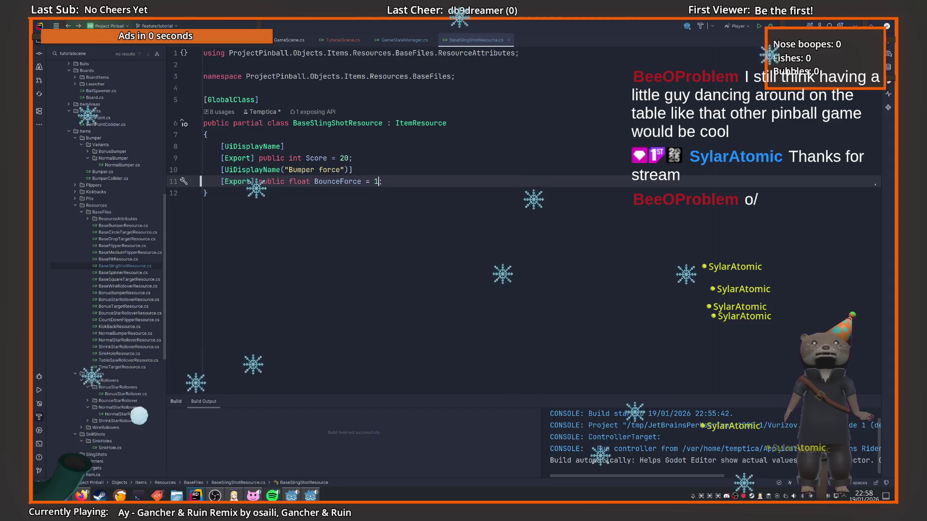